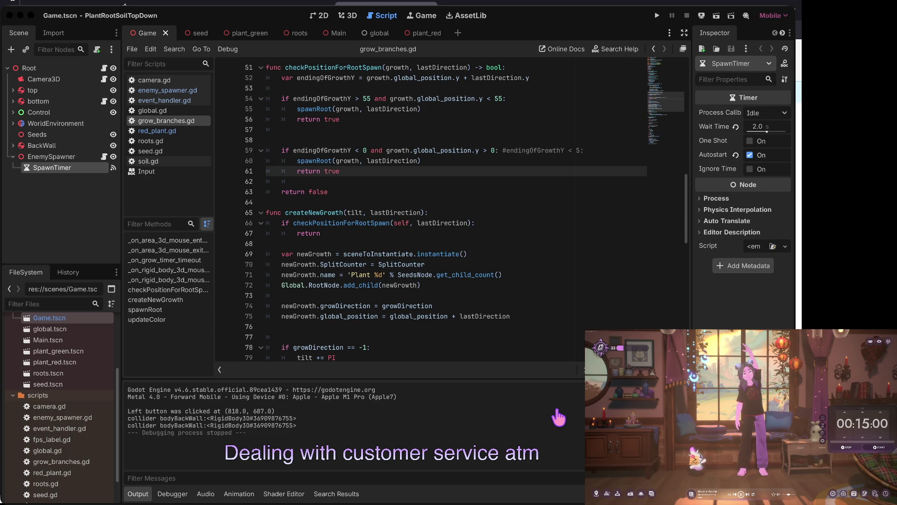
# Switch from the Godot editor to the browser showing the twitcheventlistener GitHub repository
pyautogui.hotkey('ctrl', 'Right')
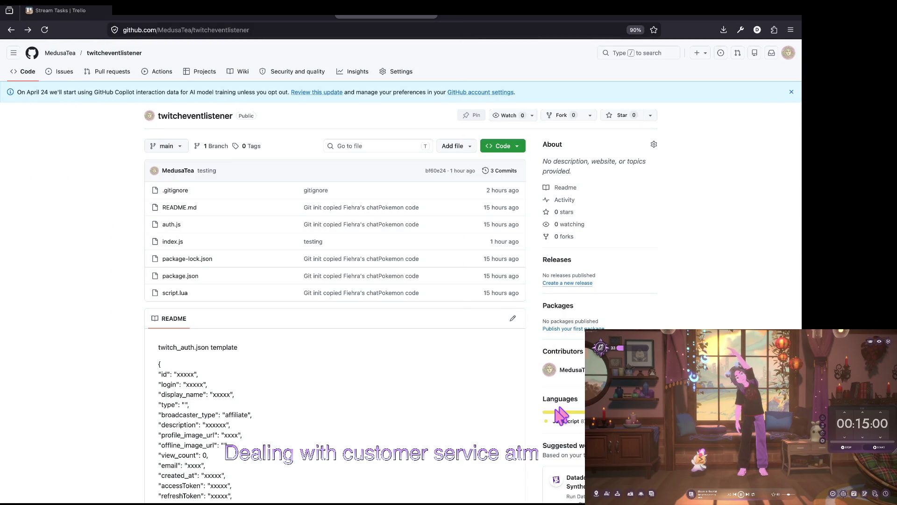
# Swipe past the GitHub repository and pull request pages to the Trello Stream Tasks board
pyautogui.moveTo(347, 24); pyautogui.dragTo(66, 18)
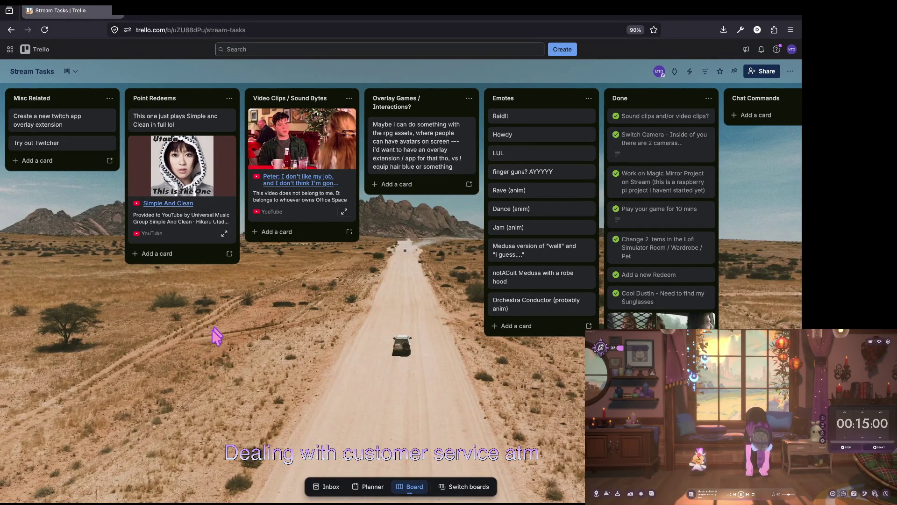
# Switch desktops back to the Godot editor showing grow_branches.gd
pyautogui.hotkey('ctrl', 'Left')
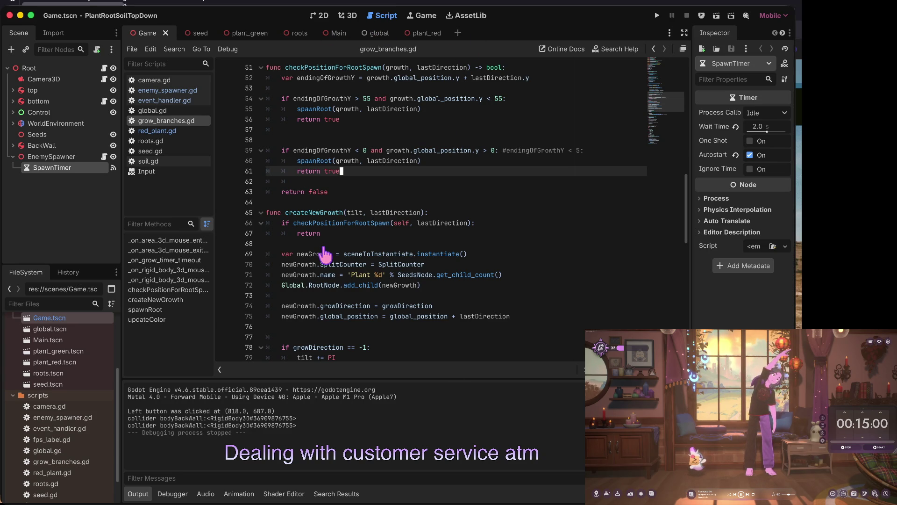
# Run the game in a debug window and spawn two plants in the field
pyautogui.press('super+b')
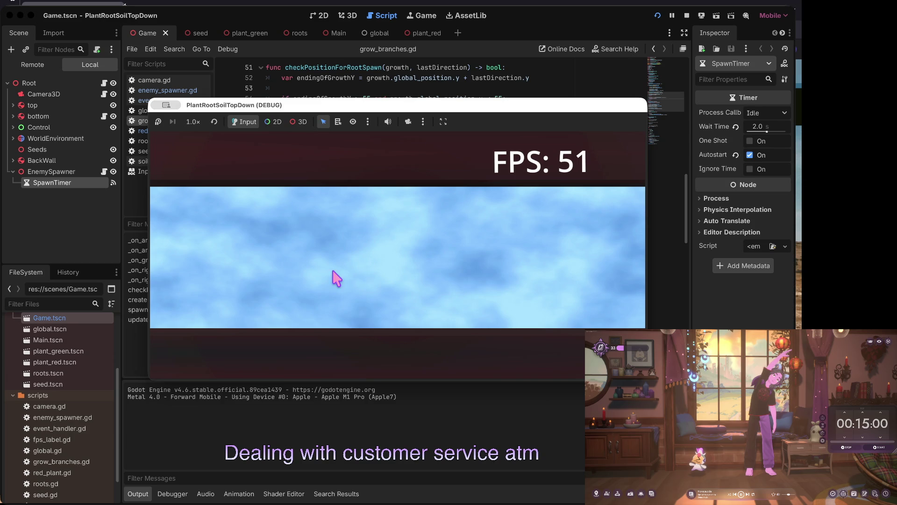
pyautogui.click(335, 274)
pyautogui.click(464, 271)
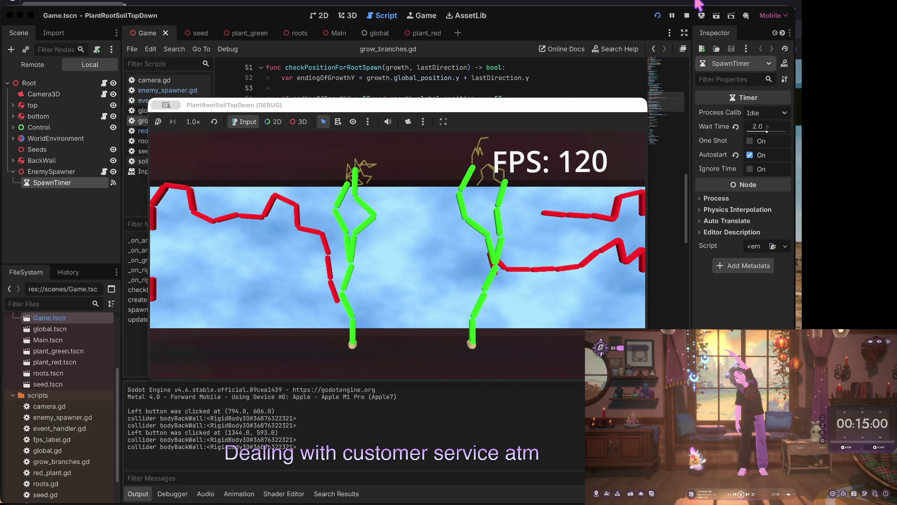
pyautogui.scroll(-3, 516, 134)
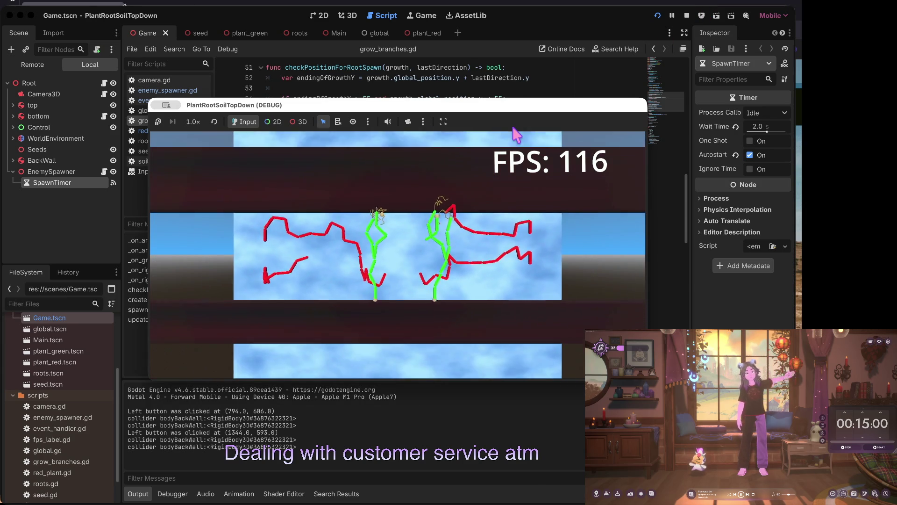
pyautogui.scroll(-3, 514, 131)
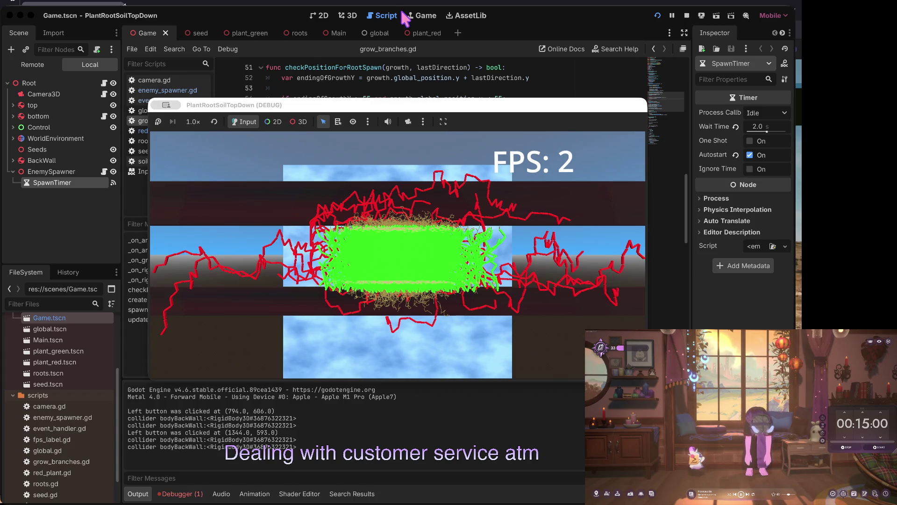
# Stop the lagging game and relaunch it so the roots grow fresh
pyautogui.click(405, 101)
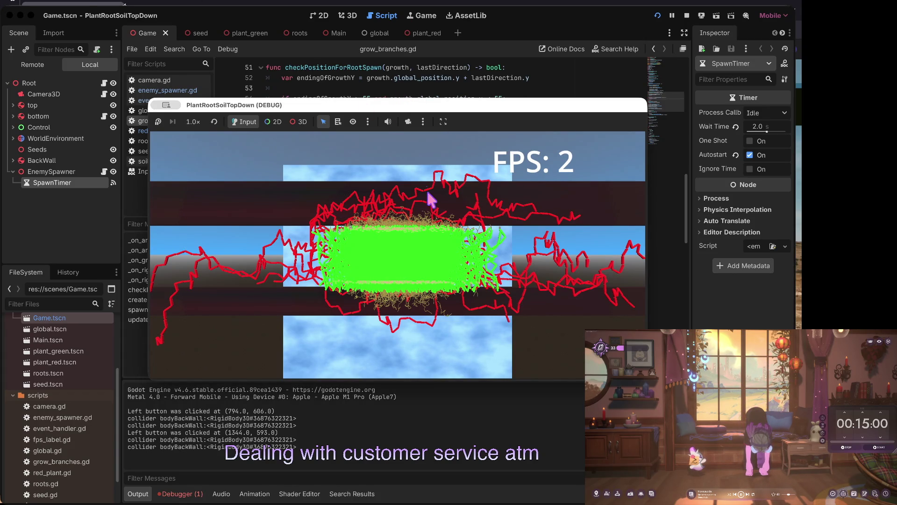
pyautogui.click(687, 15)
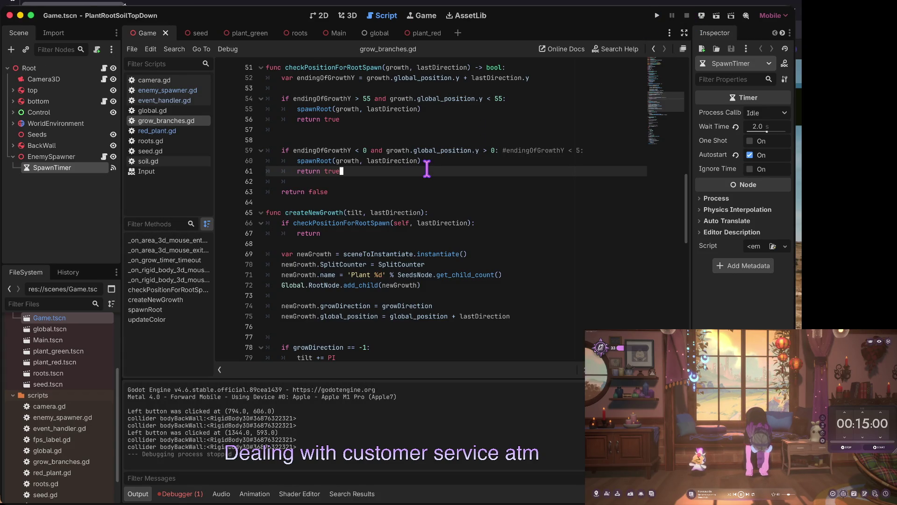
pyautogui.press('super+b')
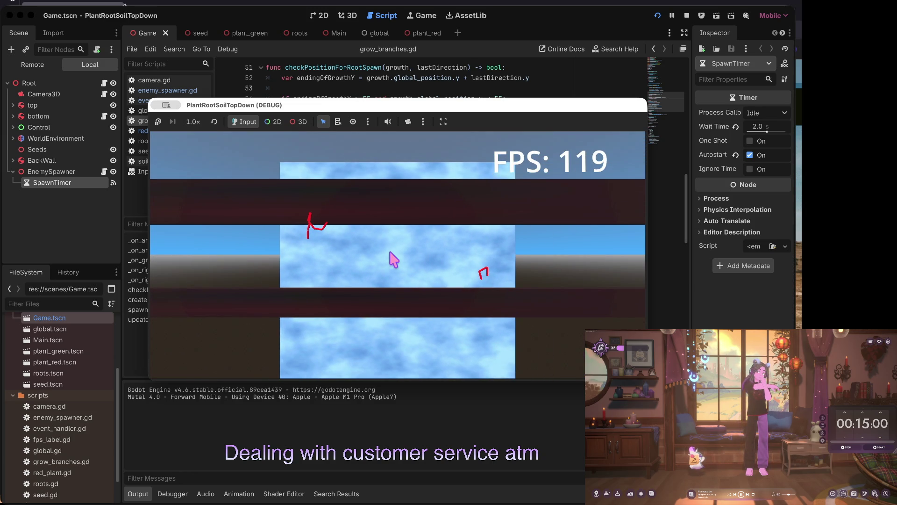
# Refocus the editor and let the game run until red roots fill the view at 7 FPS
pyautogui.click(650, 260)
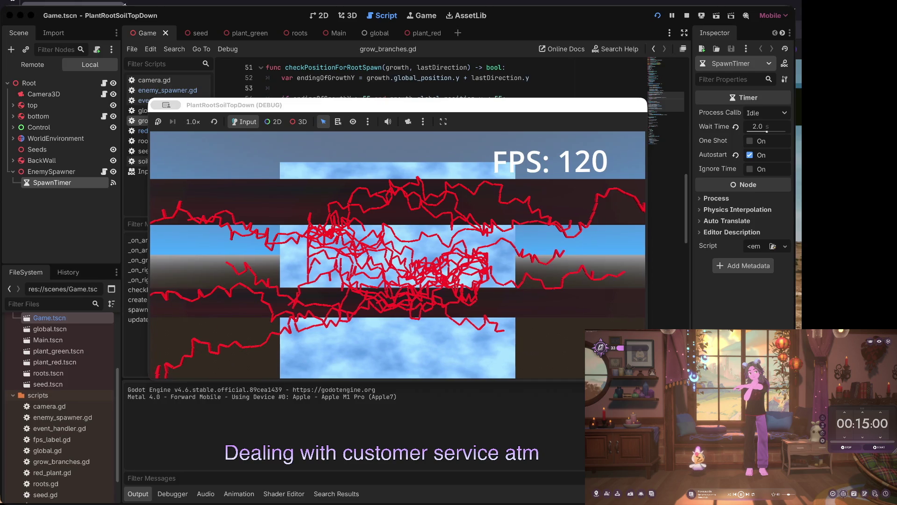
pyautogui.hotkey('ctrl', 'Right')
# Return to the Godot desktop and stop the overgrown game from the editor toolbar
pyautogui.hotkey('ctrl', 'Left')
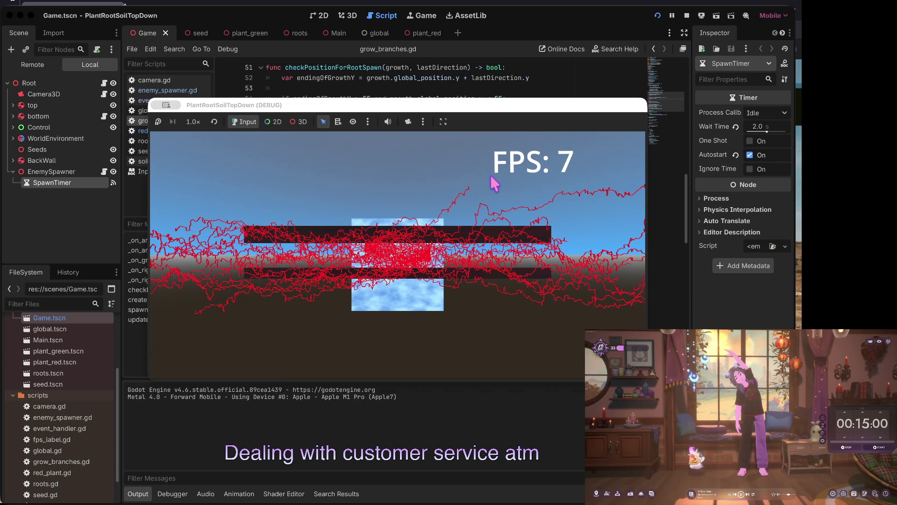
pyautogui.click(492, 178)
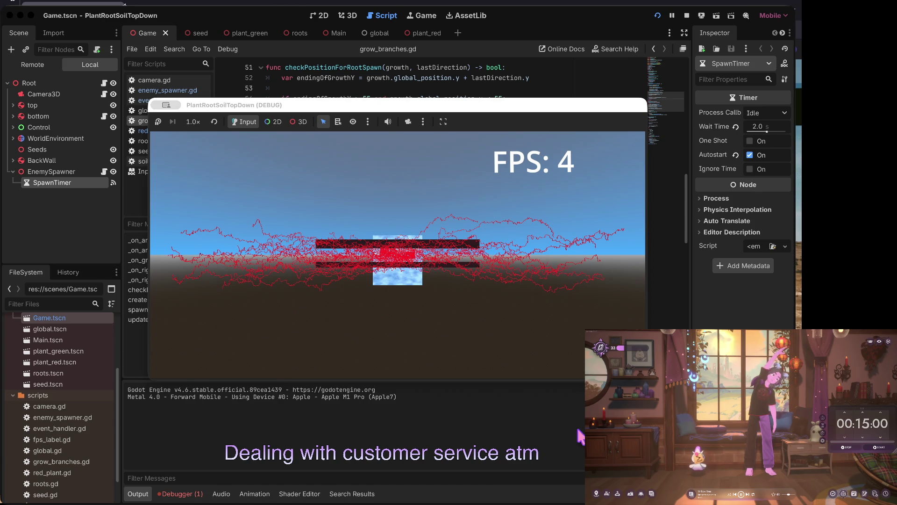
pyautogui.click(686, 16)
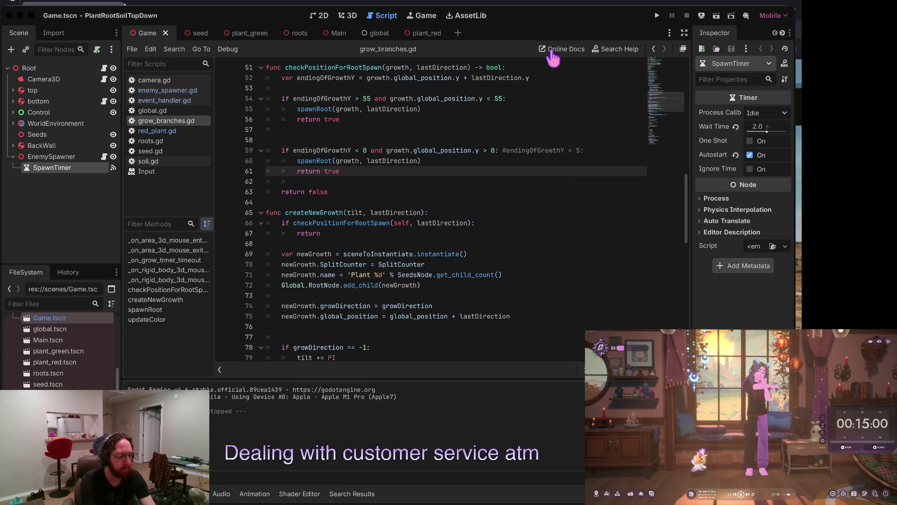
# Glance at the terminal desktop, then switch back to the Godot editor
pyautogui.hotkey('ctrl', 'Right')
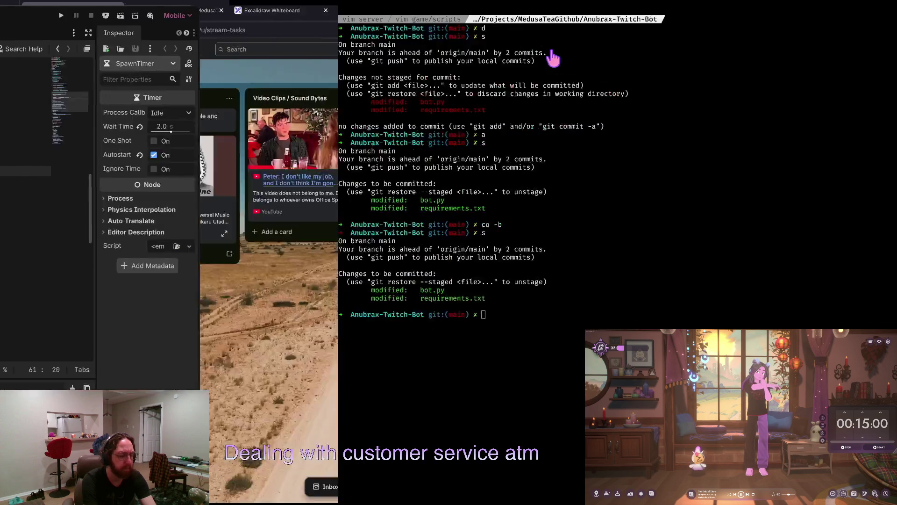
pyautogui.hotkey('ctrl', 'Left')
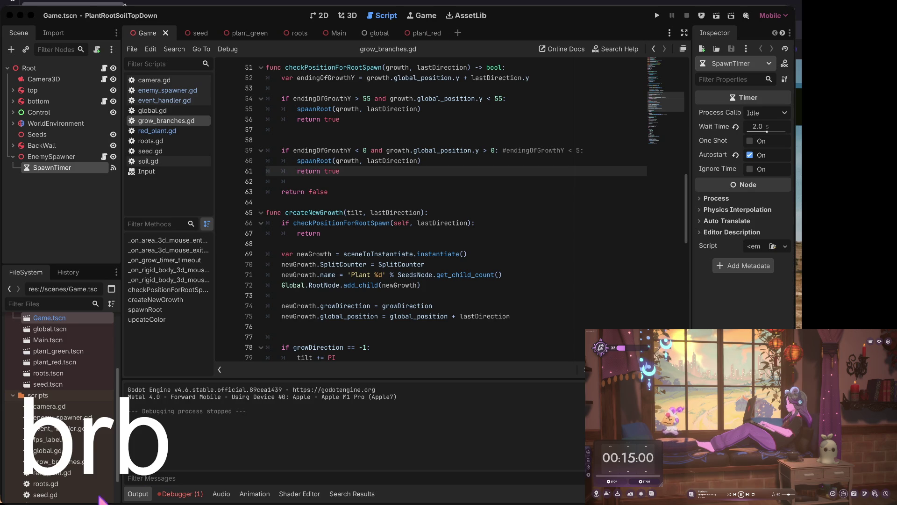
# Focus the Godot editor and run the project in a debug window
pyautogui.click(211, 482)
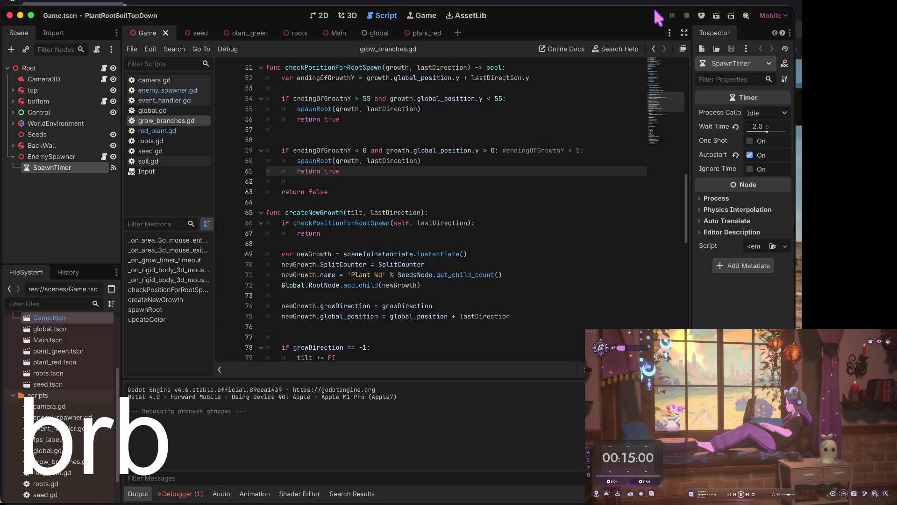
pyautogui.click(657, 15)
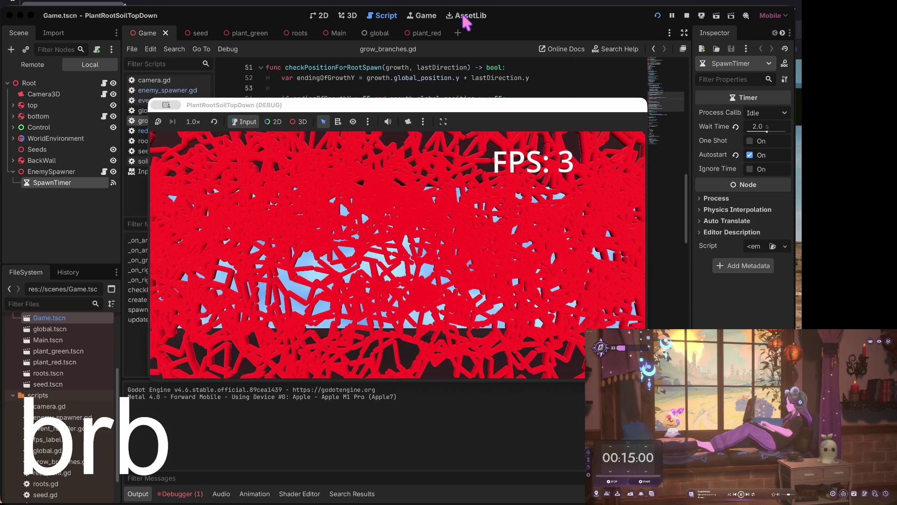
# End the PlantRootSoilTopDown debug session with the Cmd+. shortcut
pyautogui.press('super+period')
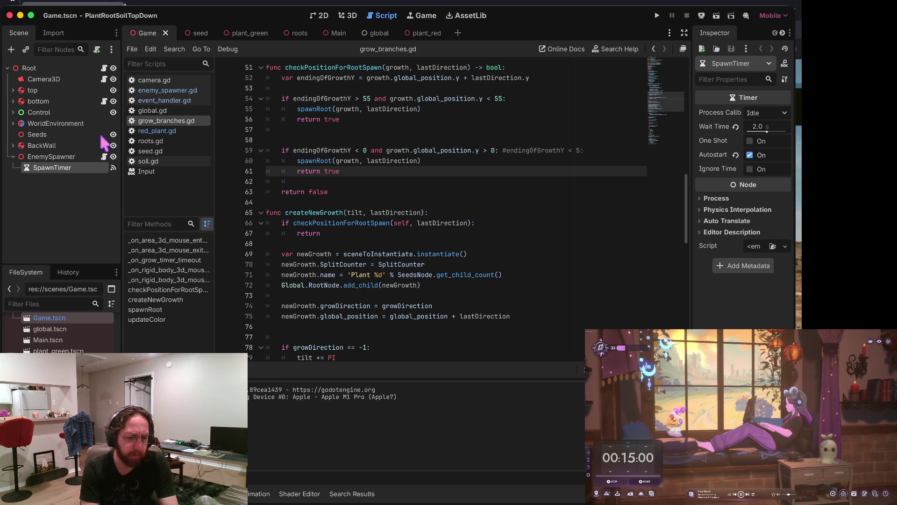
# Quit to the Project Manager, open Namu Namu Chevanji, and run it in a debug window
pyautogui.press('super+shift+q')
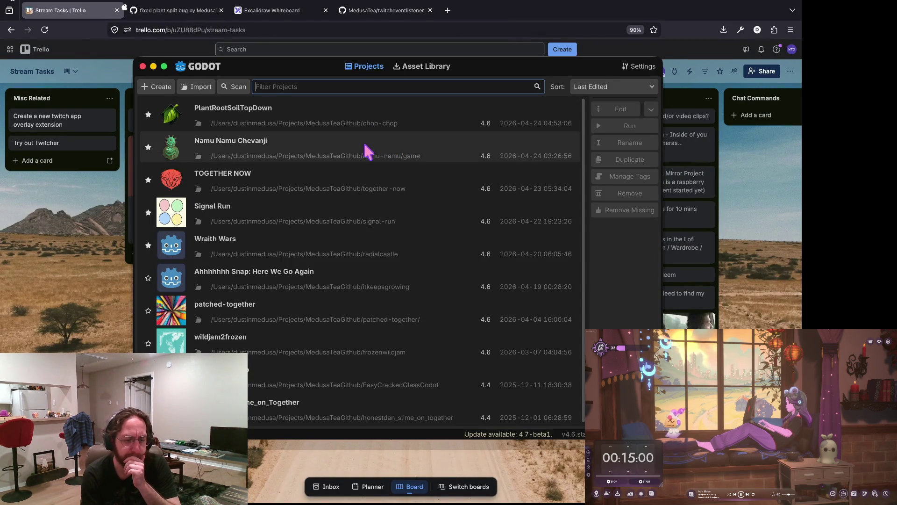
pyautogui.doubleClick(365, 148)
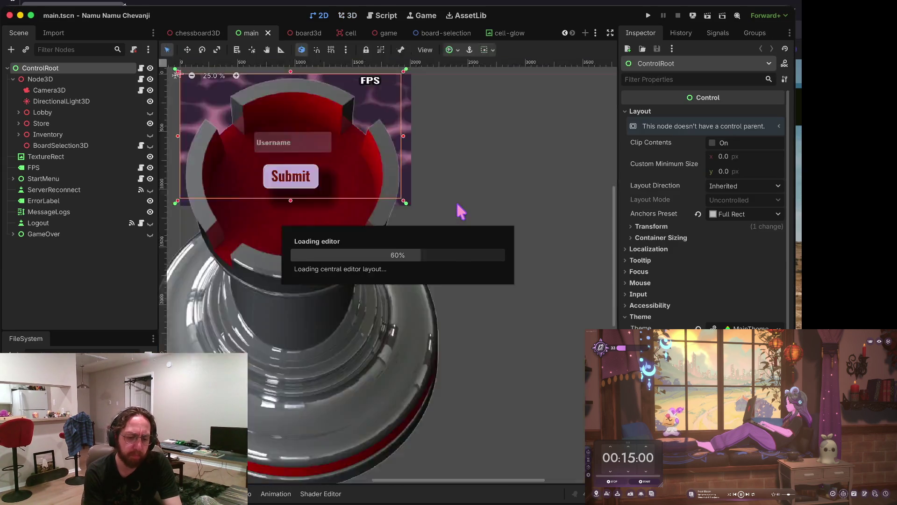
pyautogui.press('super+b')
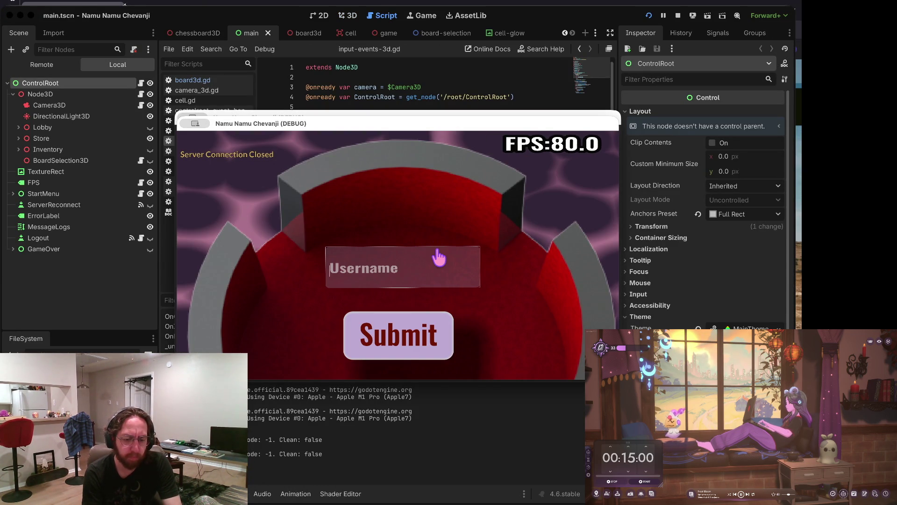
# Check the game scripts in the terminal's vim session, then return to Godot
pyautogui.press('super+Tab')
pyautogui.hotkey('ctrl', 'shift', 'Tab')
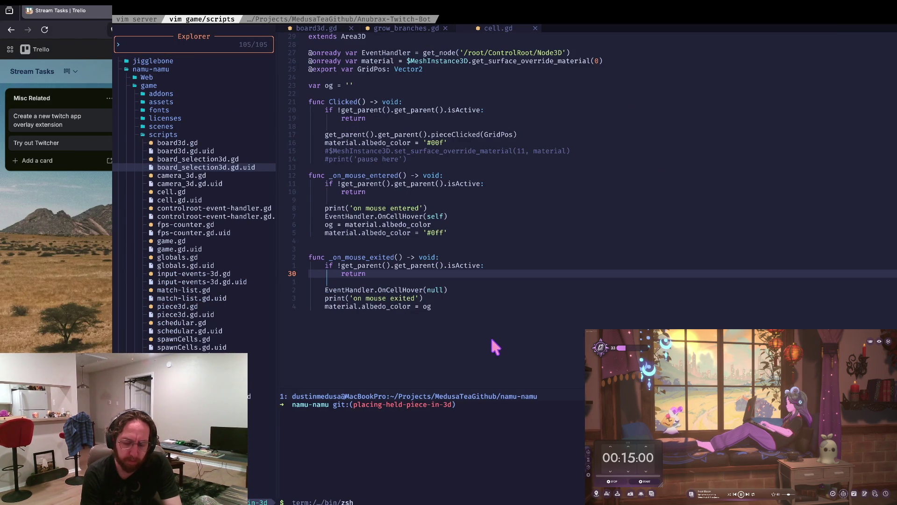
pyautogui.press('super+Tab')
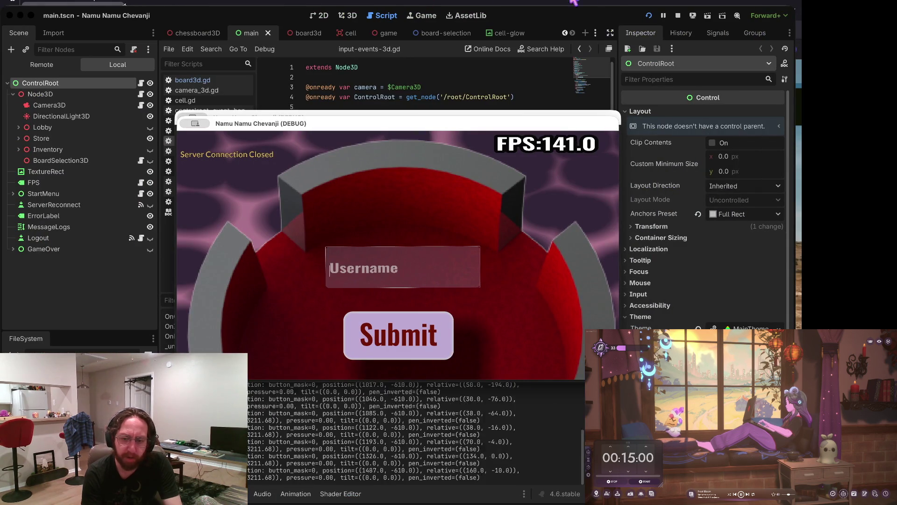
# Restart the debug game and submit the login to reach the three-chessboard board selection screen
pyautogui.press('super+period')
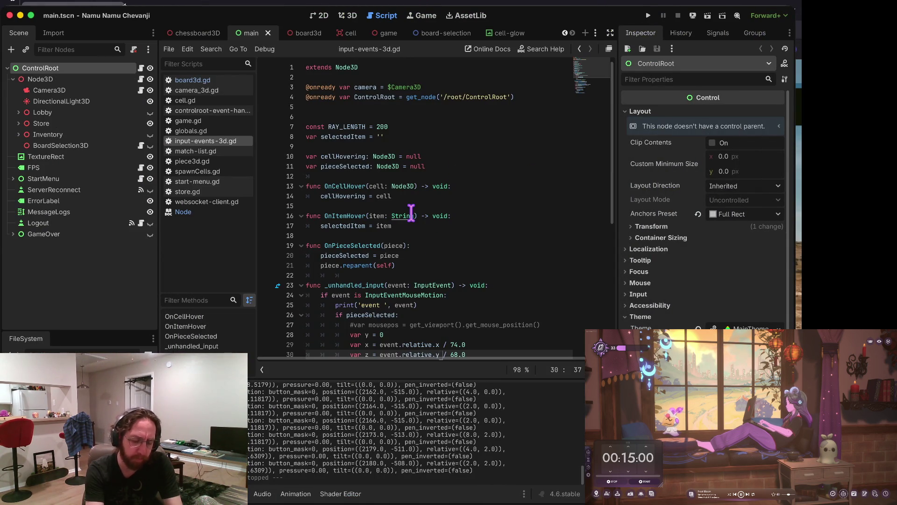
pyautogui.press('super+b')
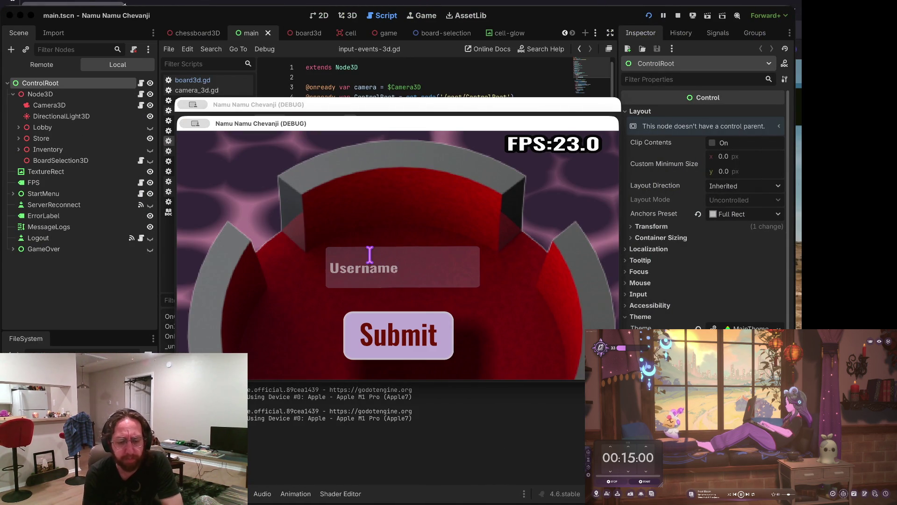
pyautogui.click(371, 257)
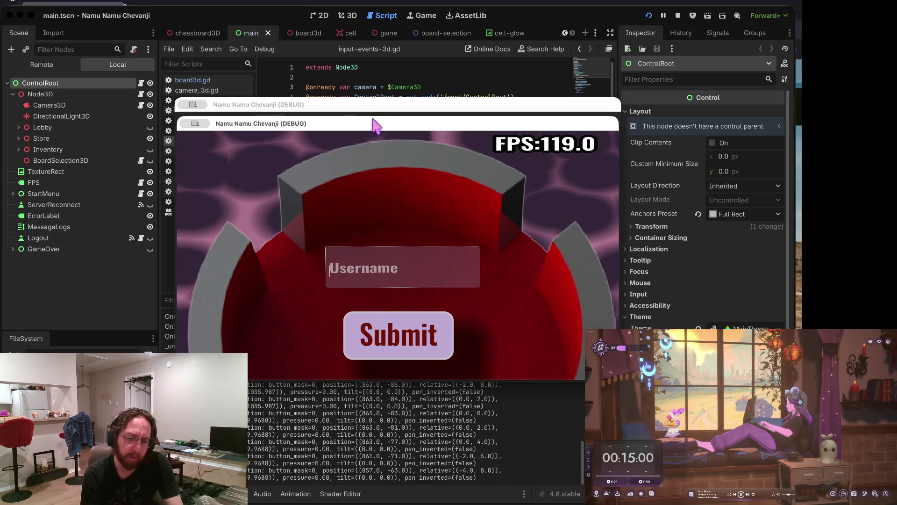
pyautogui.write('b')
pyautogui.click(357, 327)
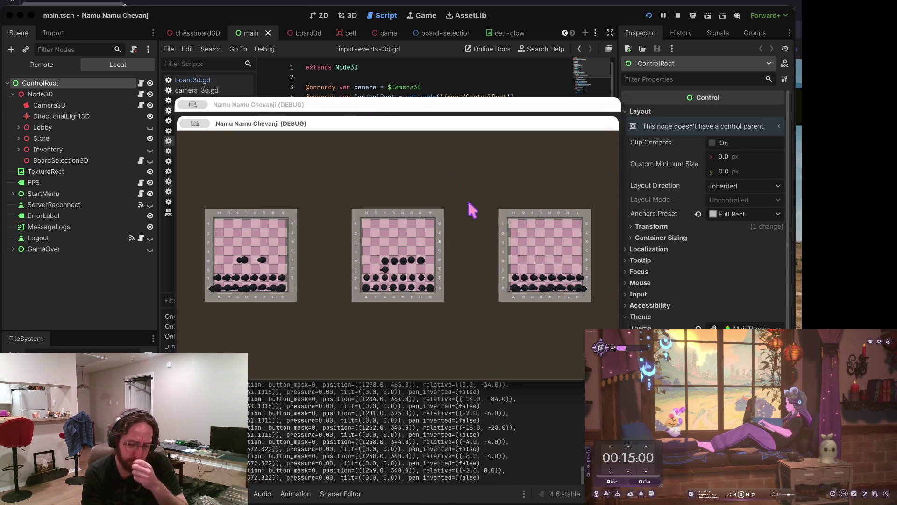
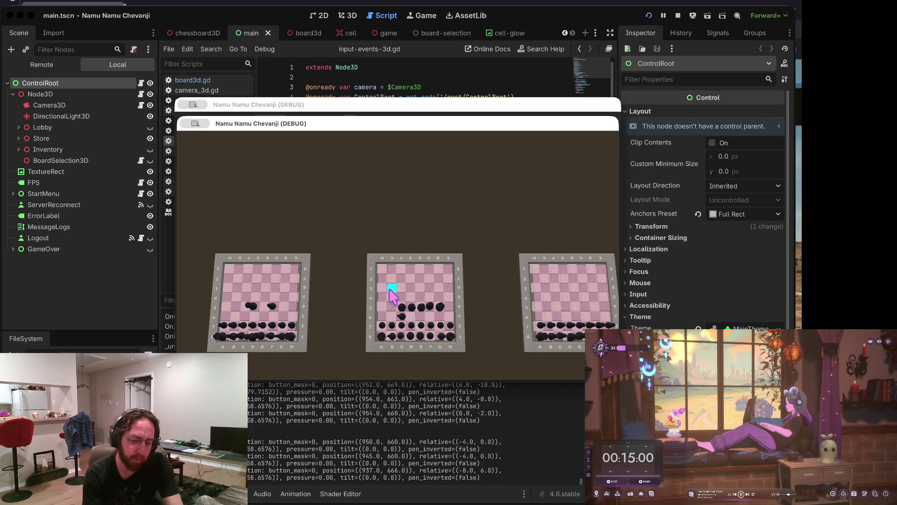
# Highlight a square on the middle board, visit the store and return, then zoom the camera in and out
pyautogui.click(389, 305)
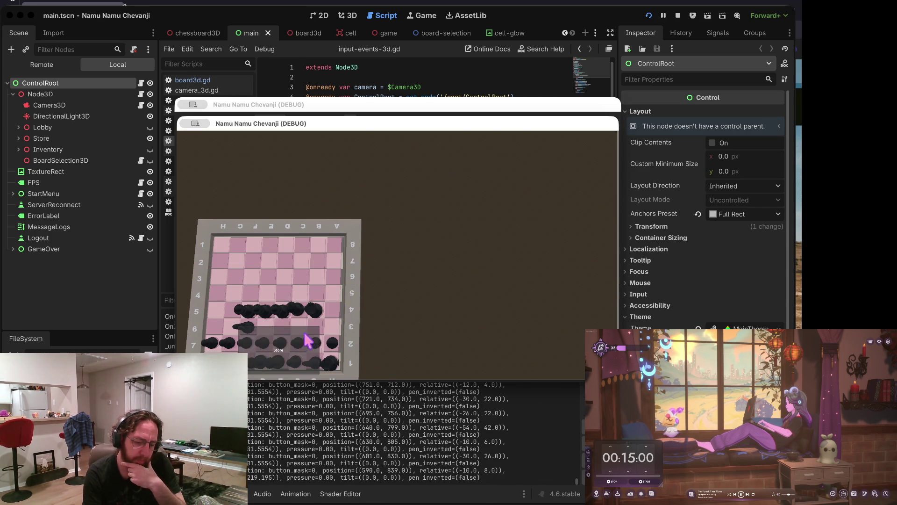
pyautogui.click(304, 344)
pyautogui.click(559, 349)
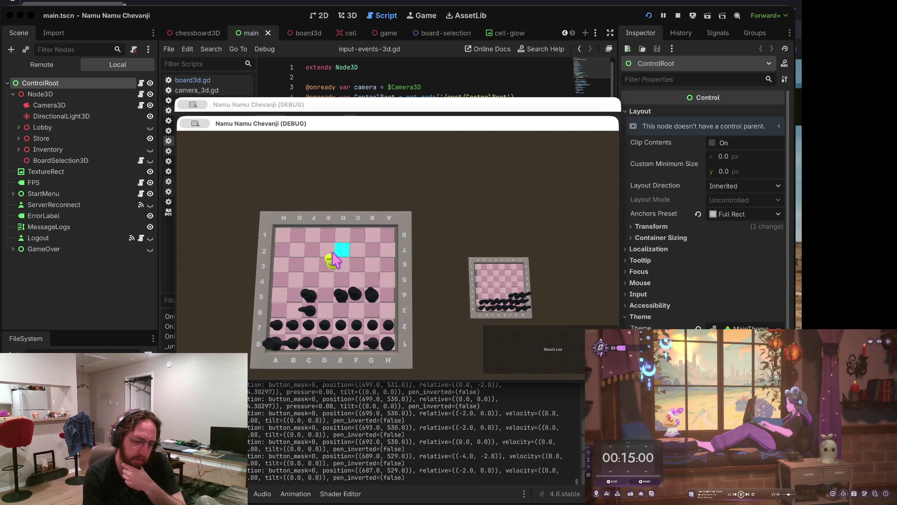
pyautogui.scroll(5, 360, 240)
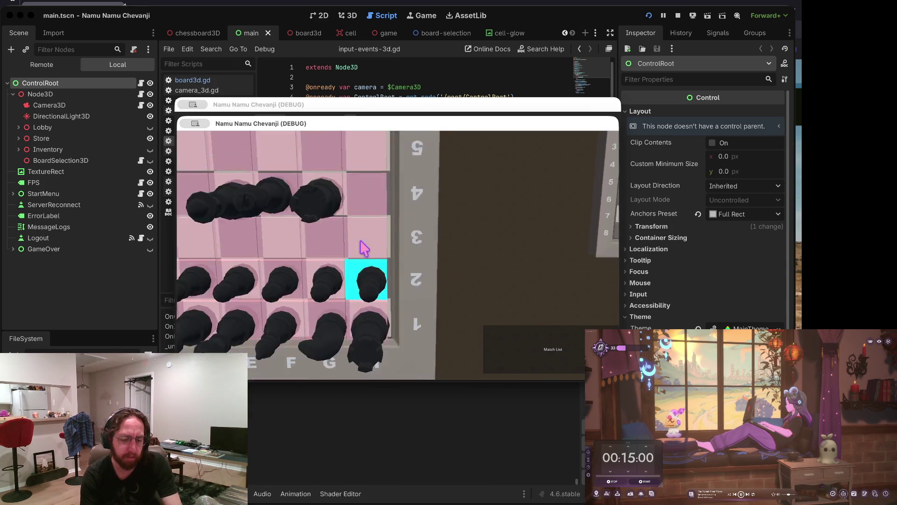
pyautogui.scroll(-5, 362, 246)
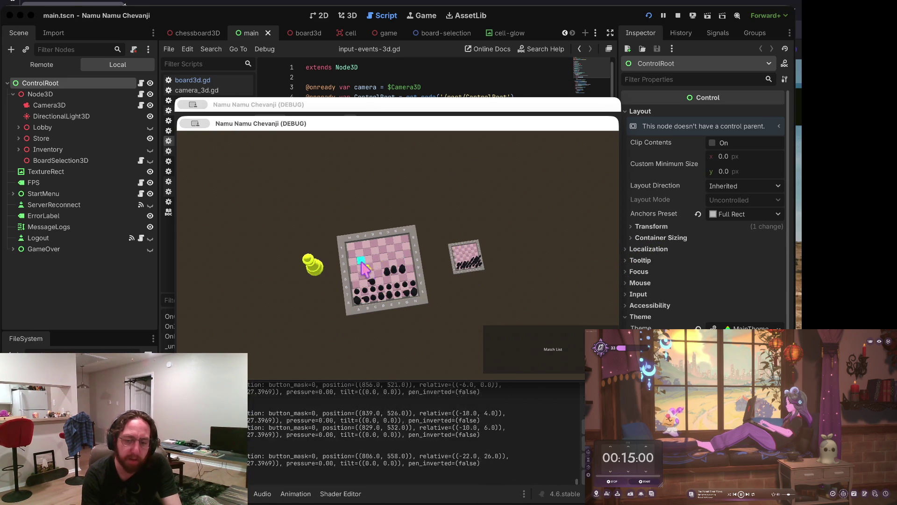
# Stop the game and list the GDScript warnings in the Debugger's Errors tab
pyautogui.click(678, 15)
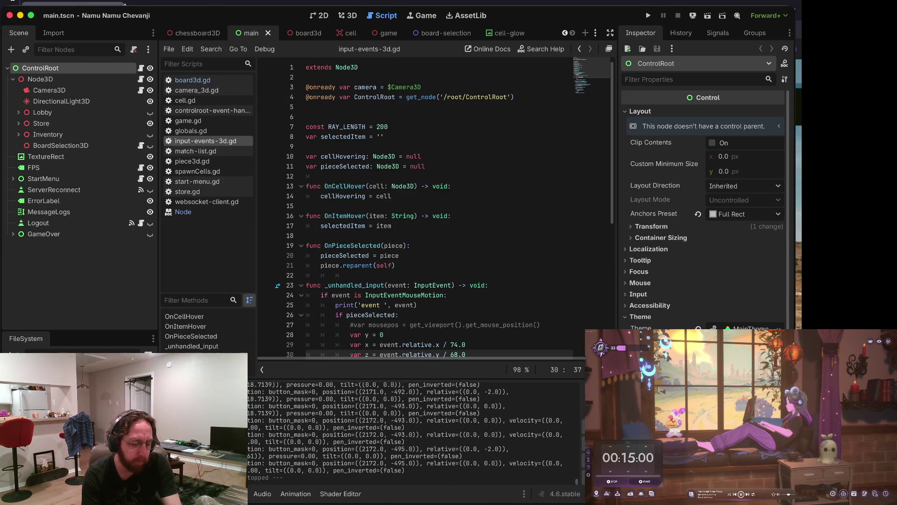
pyautogui.click(215, 493)
pyautogui.click(252, 376)
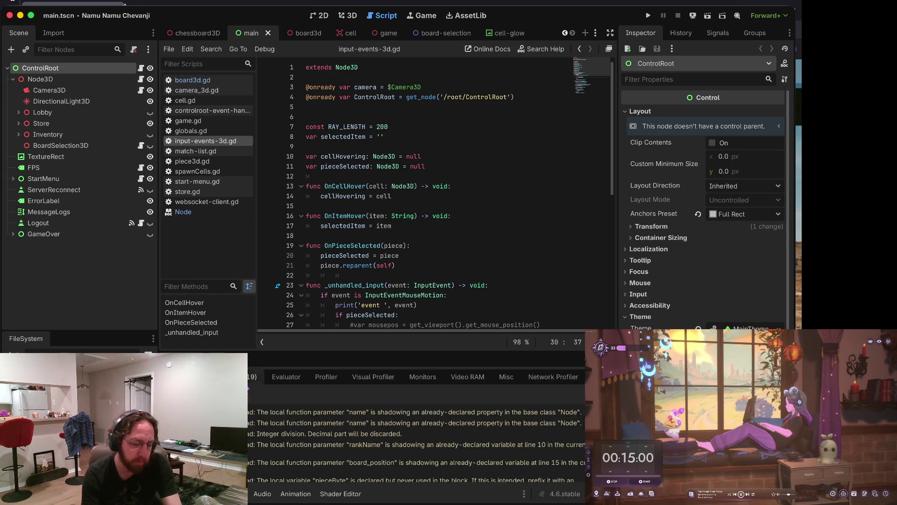
# Jump from a shadowing warning into globals.gd and place the cursor on line 45's RawMaterials values
pyautogui.scroll(1, 372, 420)
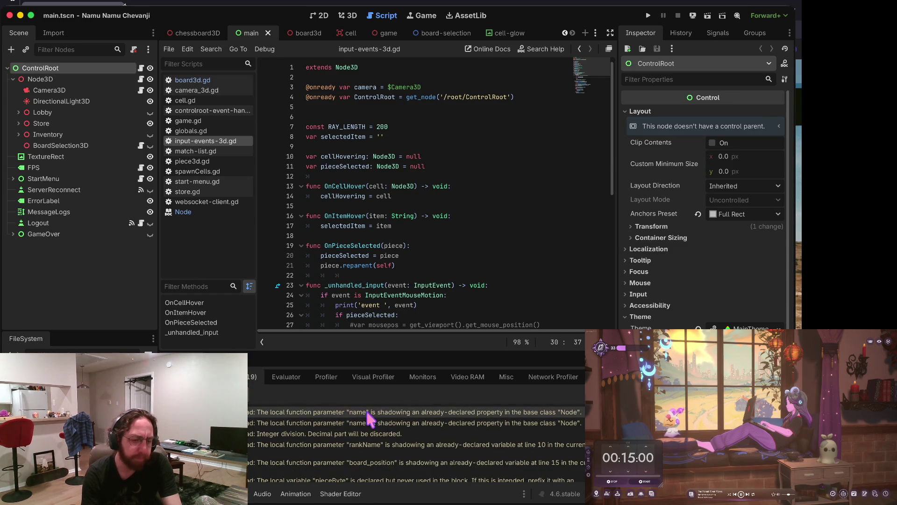
pyautogui.doubleClick(371, 421)
pyautogui.click(366, 145)
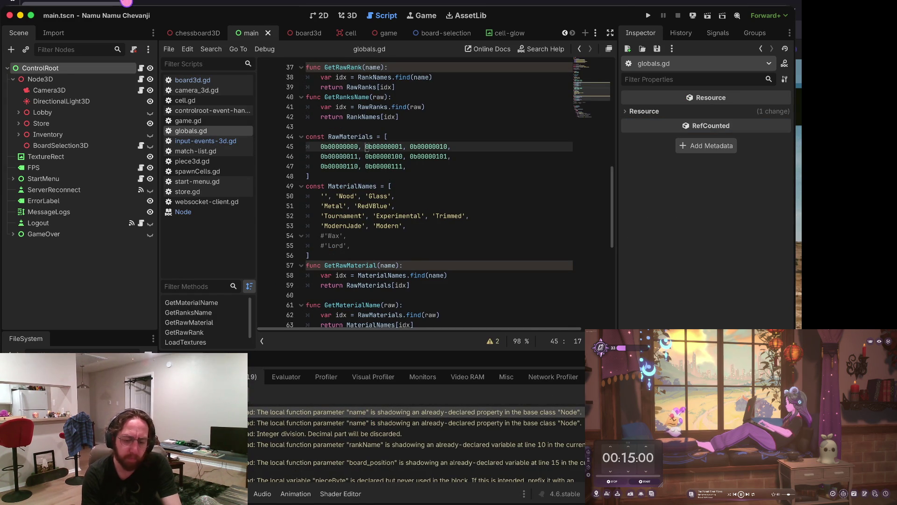